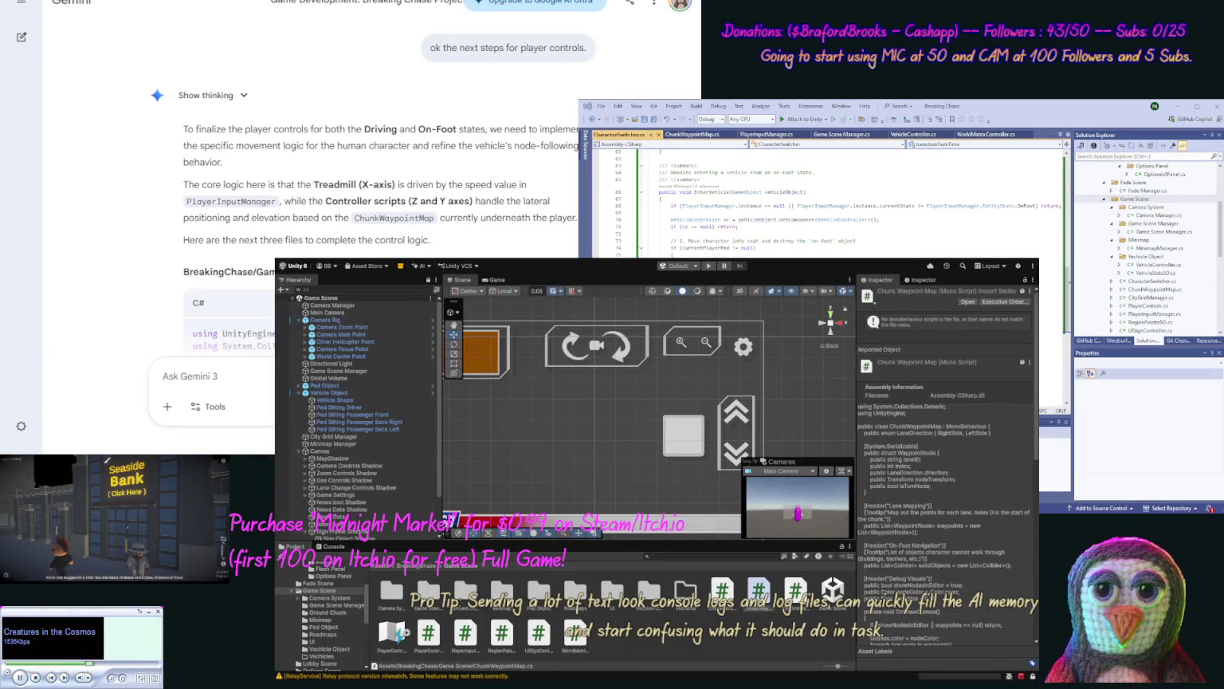
Open the Banking window from the Seaside Bank sign in the game view.
{"action": "left_click", "coordinate": [106, 461]}
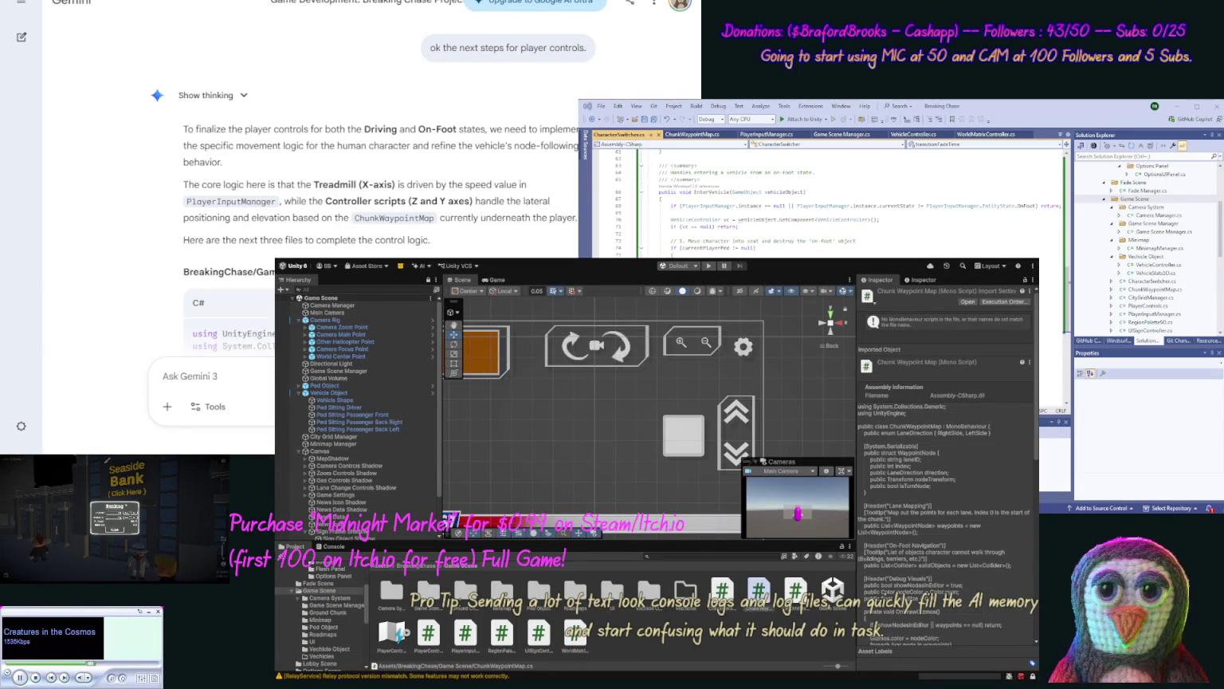
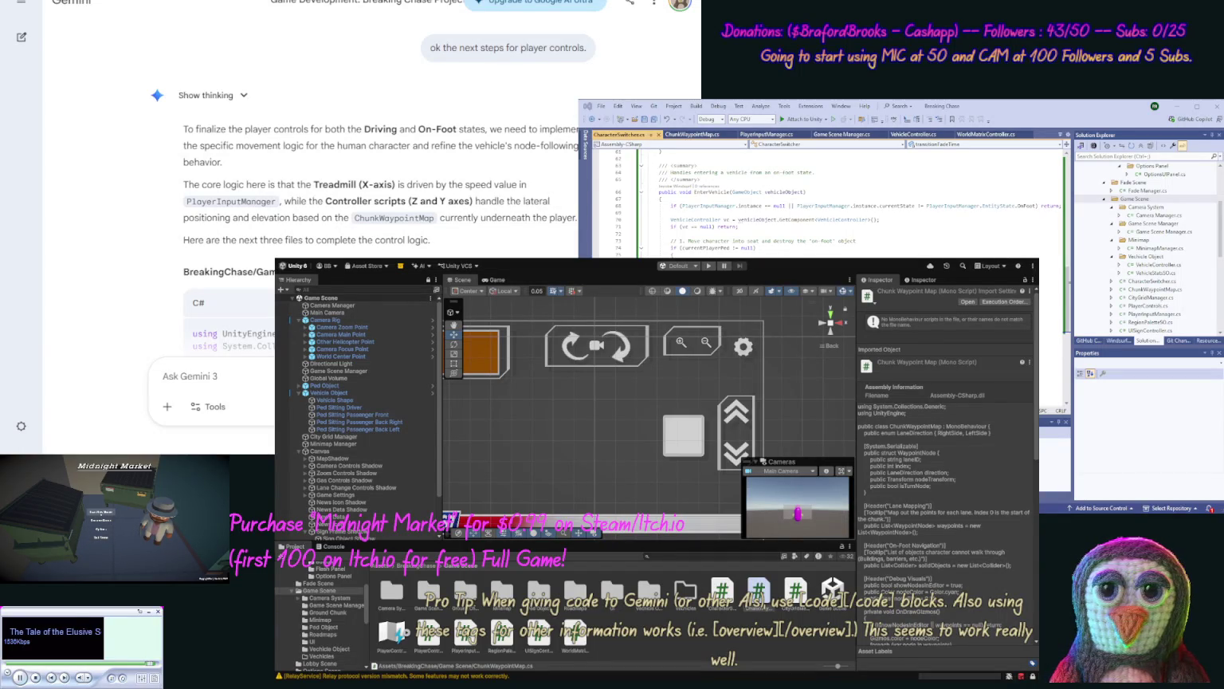
Scroll to the reply's Next Step notes and open its rework choices: longer, shorter, try again.
{"action": "left_click", "coordinate": [100, 512]}
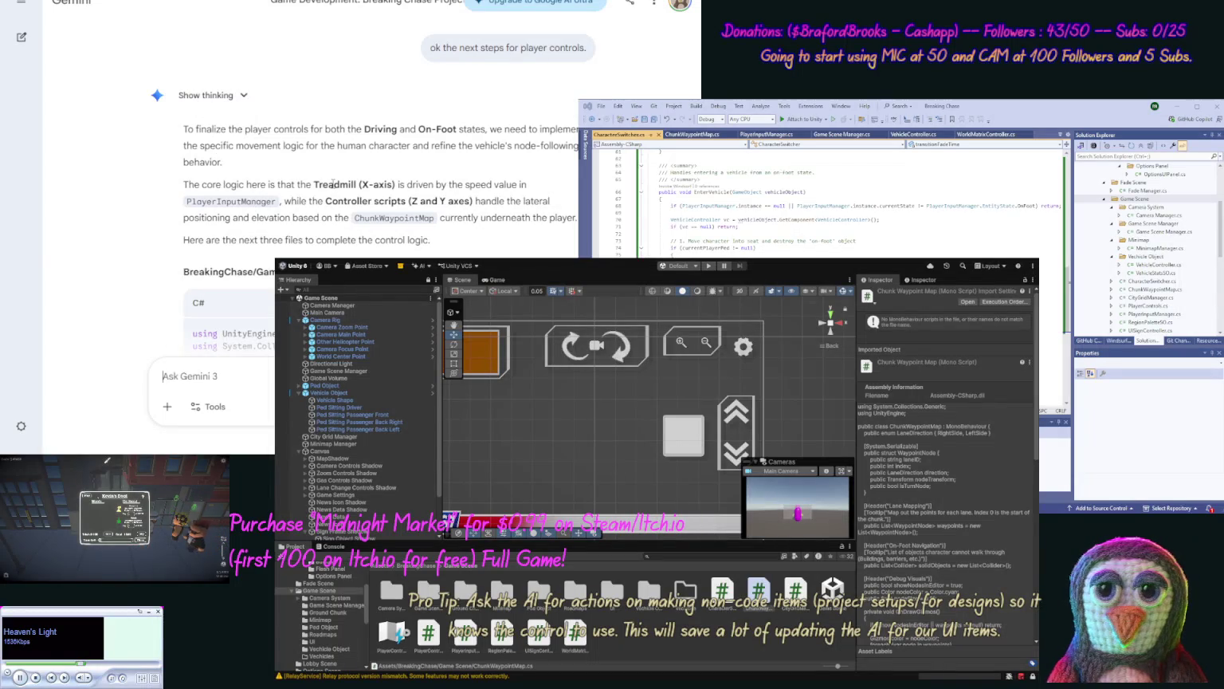
{"action": "scroll", "coordinate": [157, 346], "scroll_direction": "down", "scroll_amount": 10}
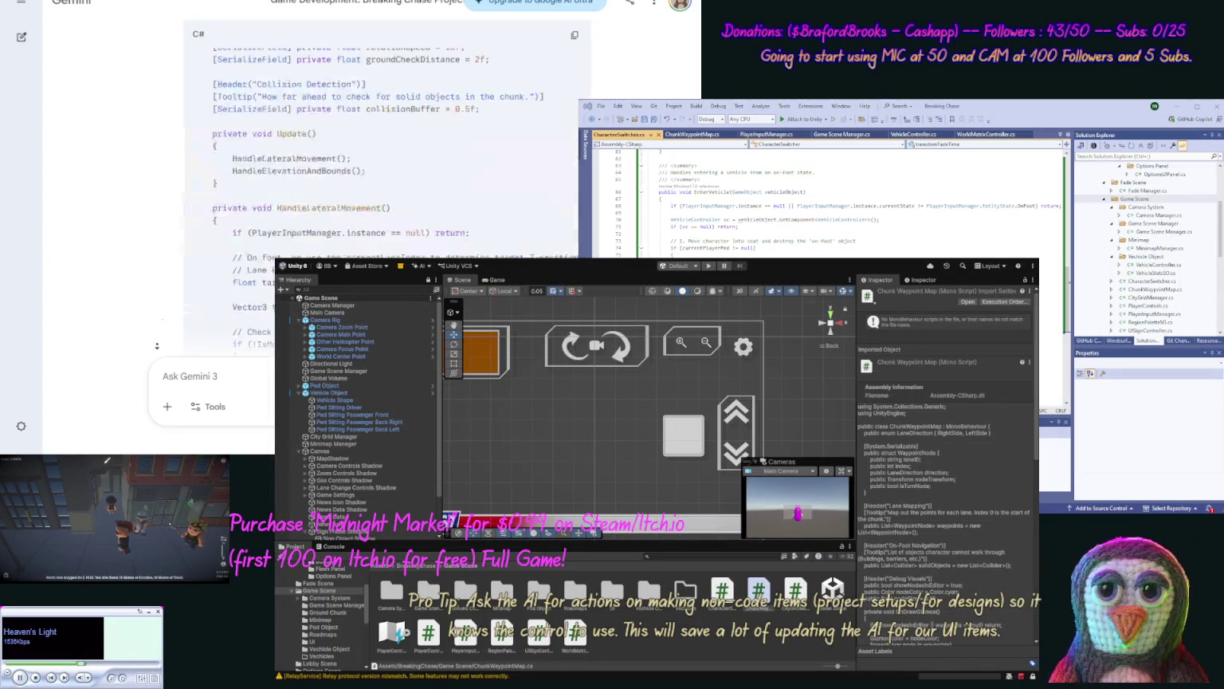
{"action": "scroll", "coordinate": [157, 346], "scroll_direction": "down", "scroll_amount": 10}
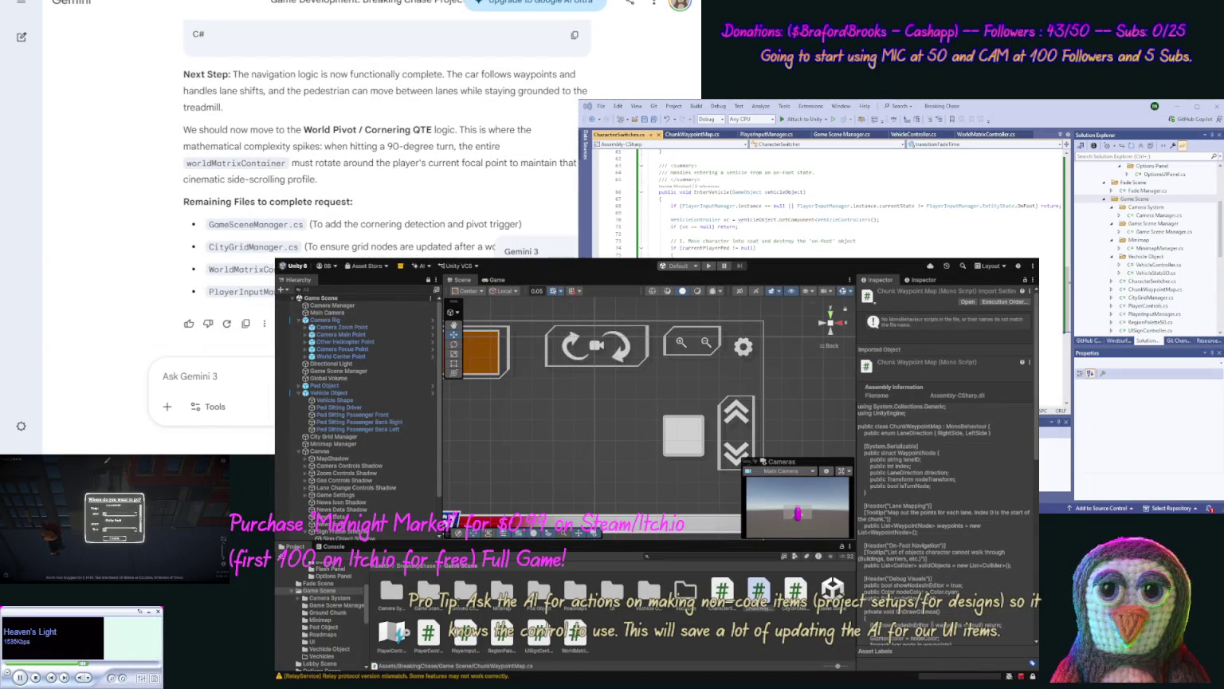
{"action": "left_click", "coordinate": [228, 323]}
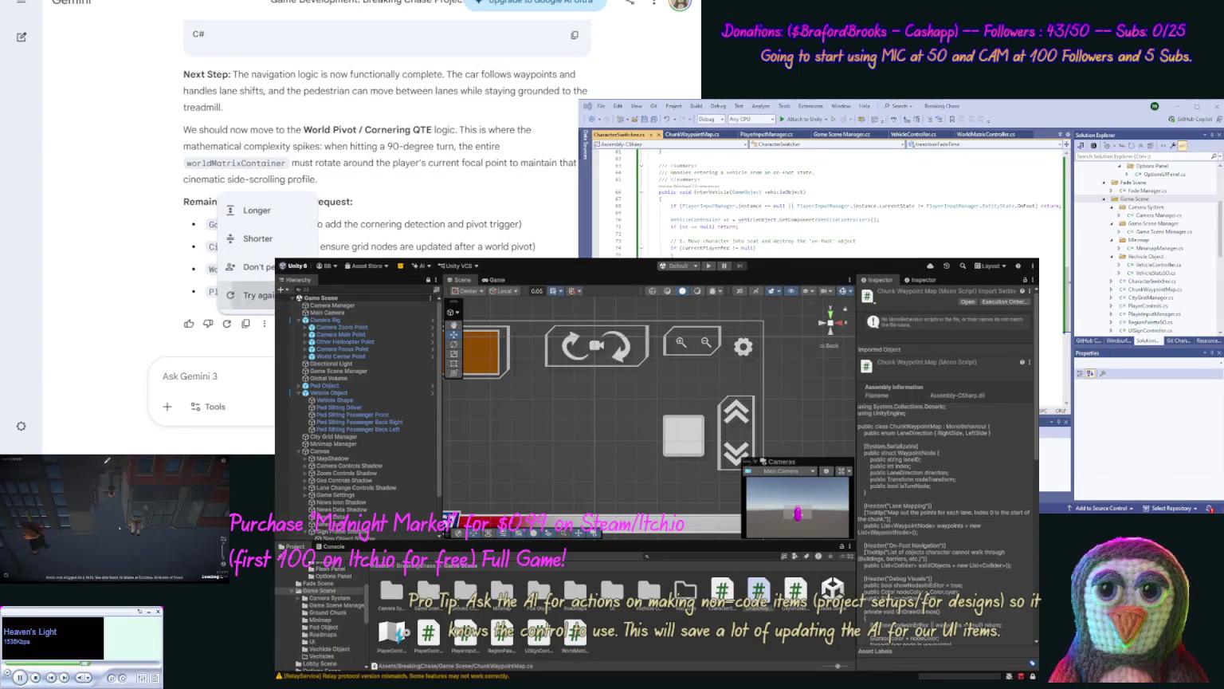
{"action": "key", "text": "Escape"}
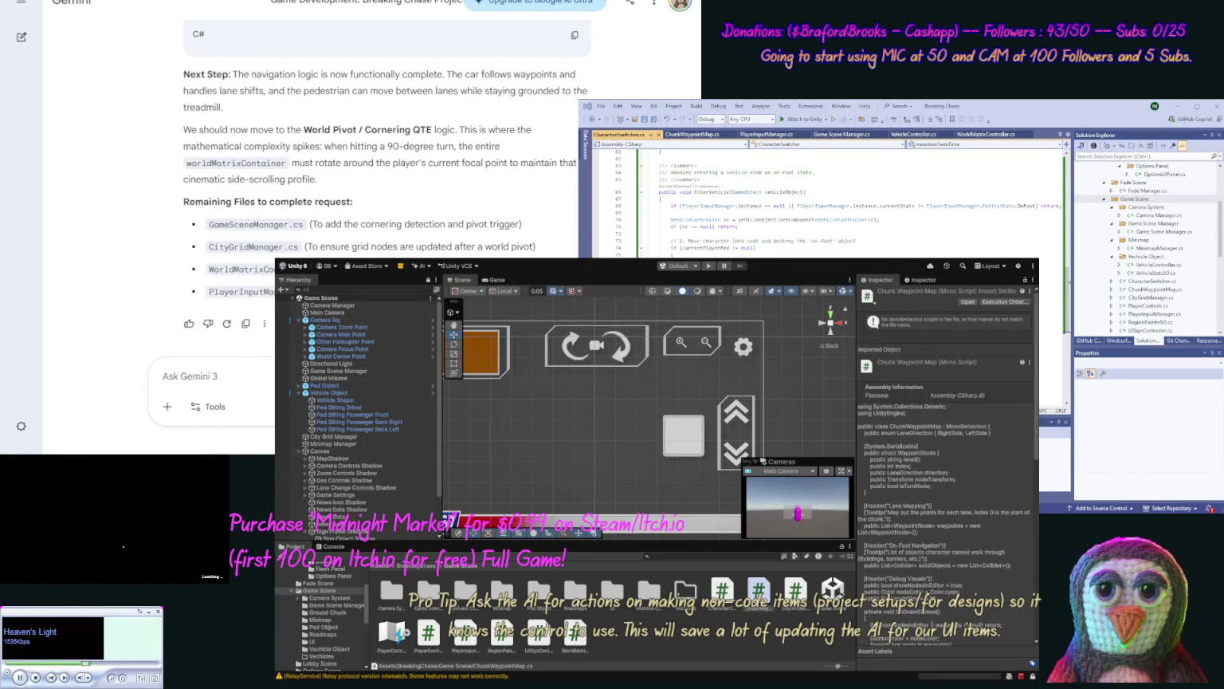
Check the reply's extra options, then send 'Redo our last response.' to Gemini.
{"action": "left_click", "coordinate": [264, 323]}
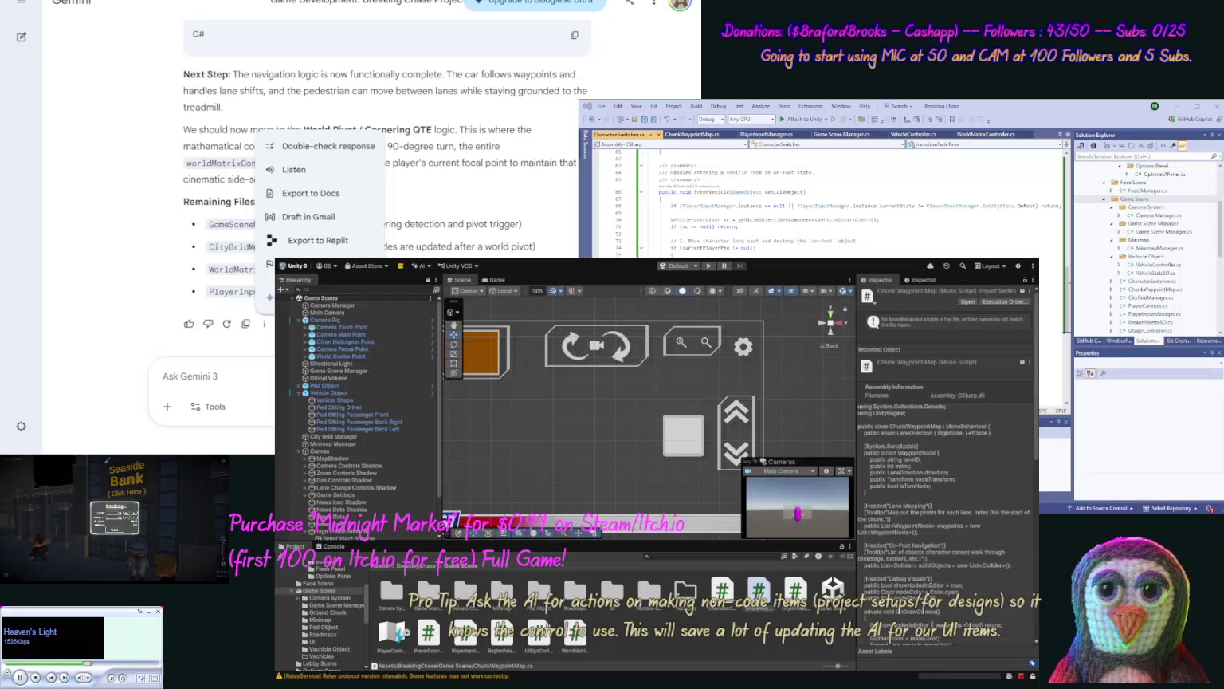
{"action": "key", "text": "Escape"}
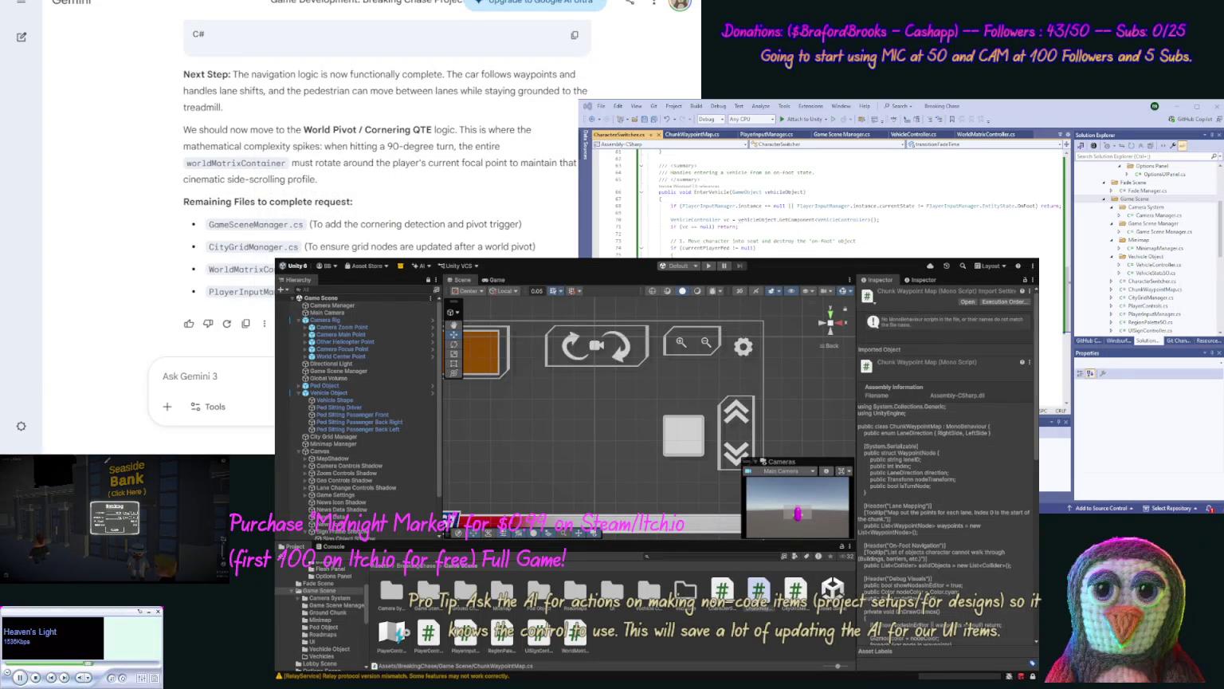
{"action": "type", "text": "Redo"}
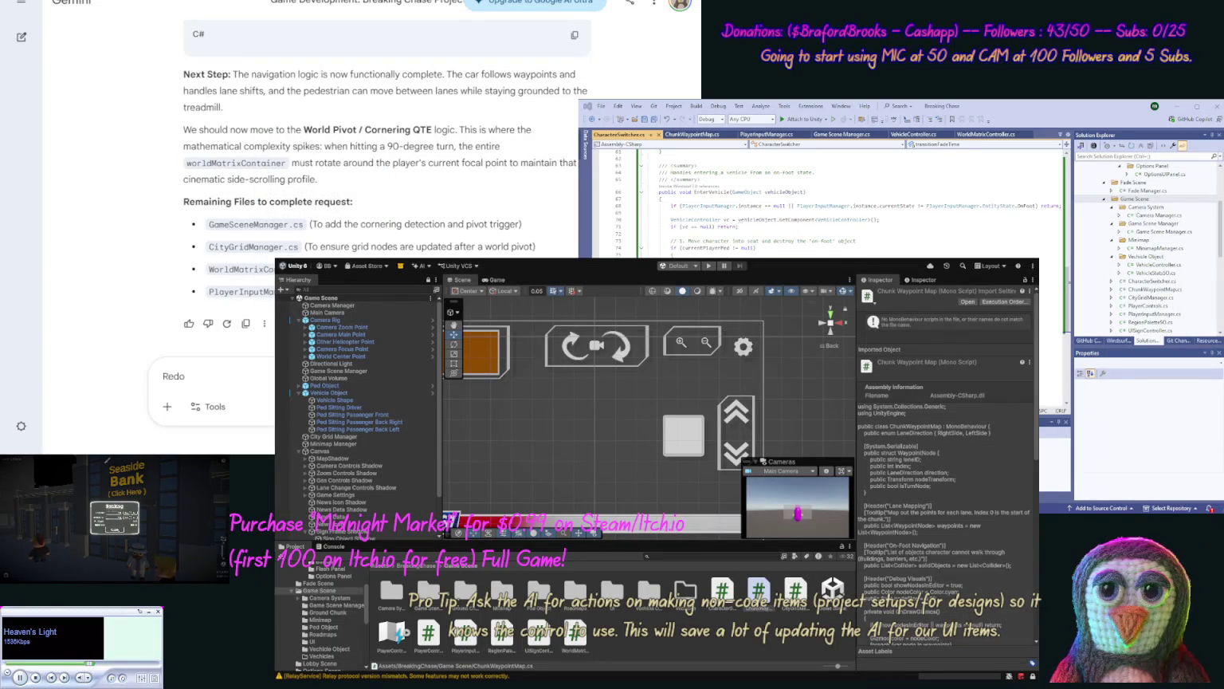
{"action": "type", "text": "our last response."}
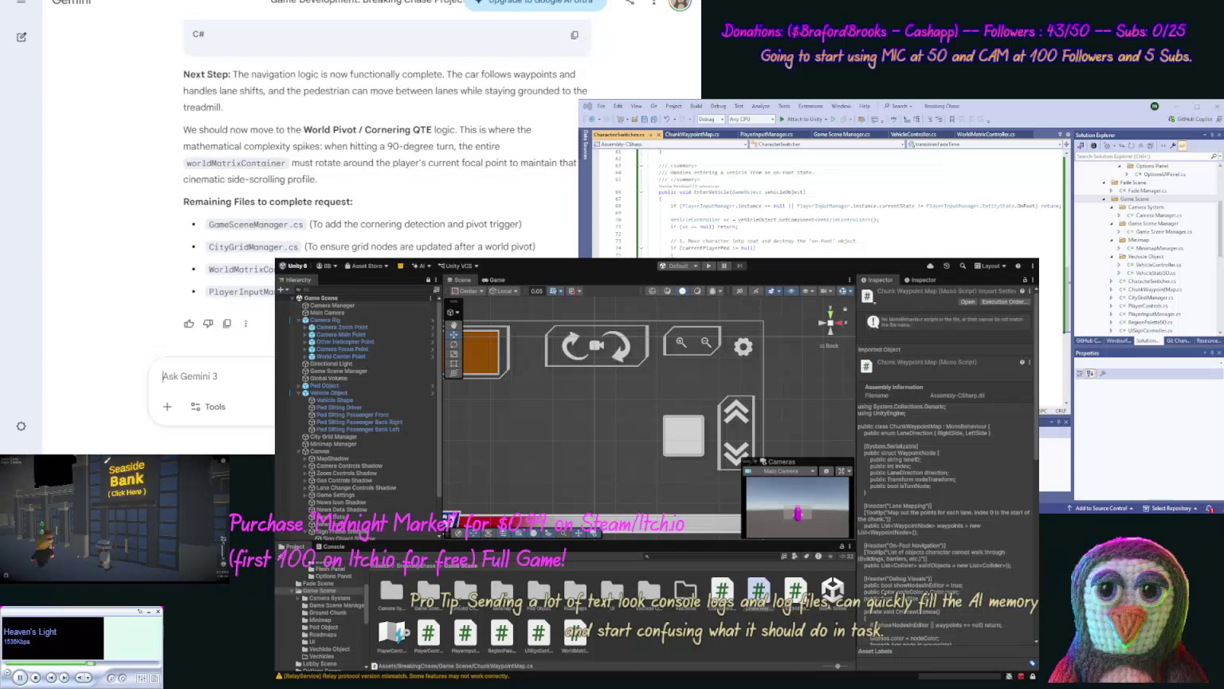
{"action": "key", "text": "Return"}
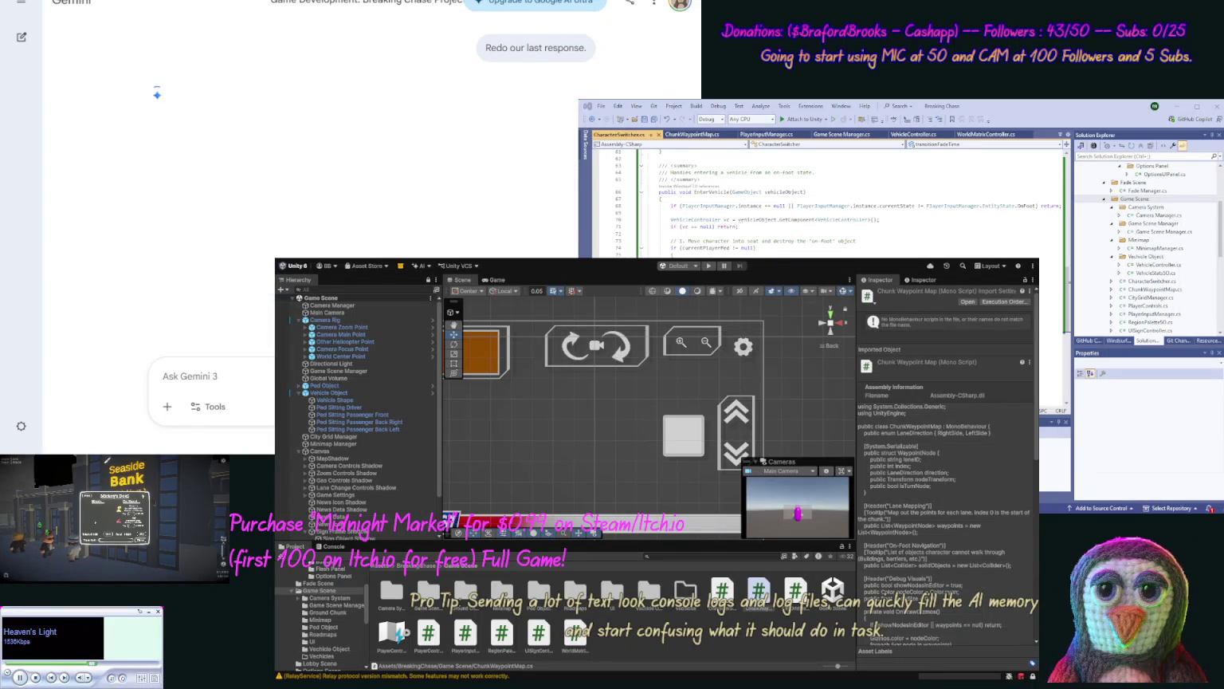